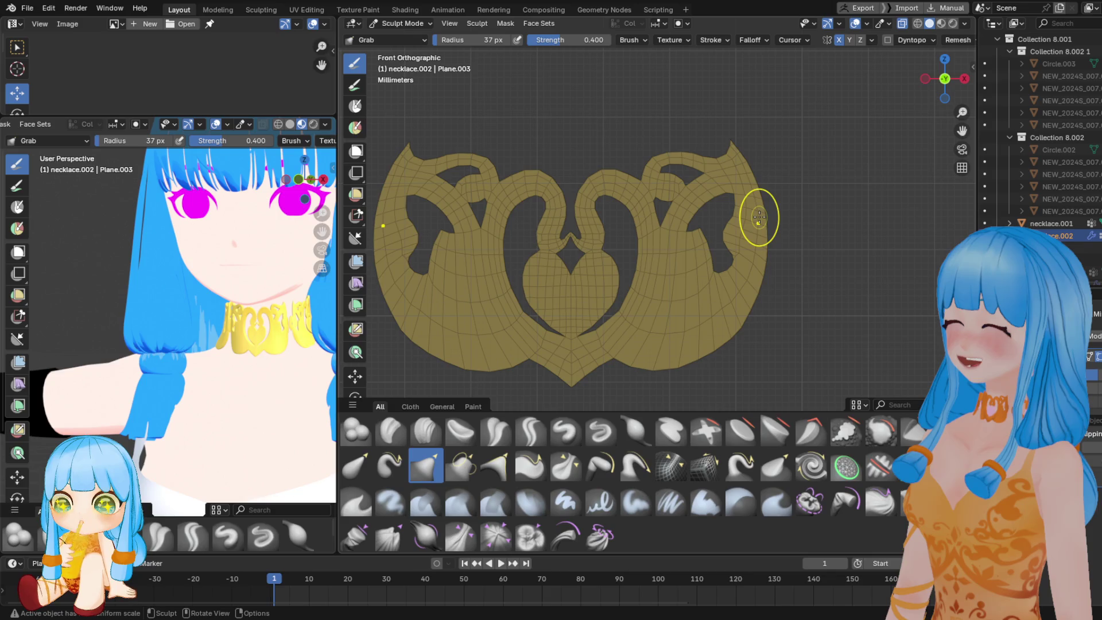
# Switch the grab-sculpted necklace.002 pendant from Sculpt Mode into Edit Mode
pyautogui.scroll(3, 779, 198)
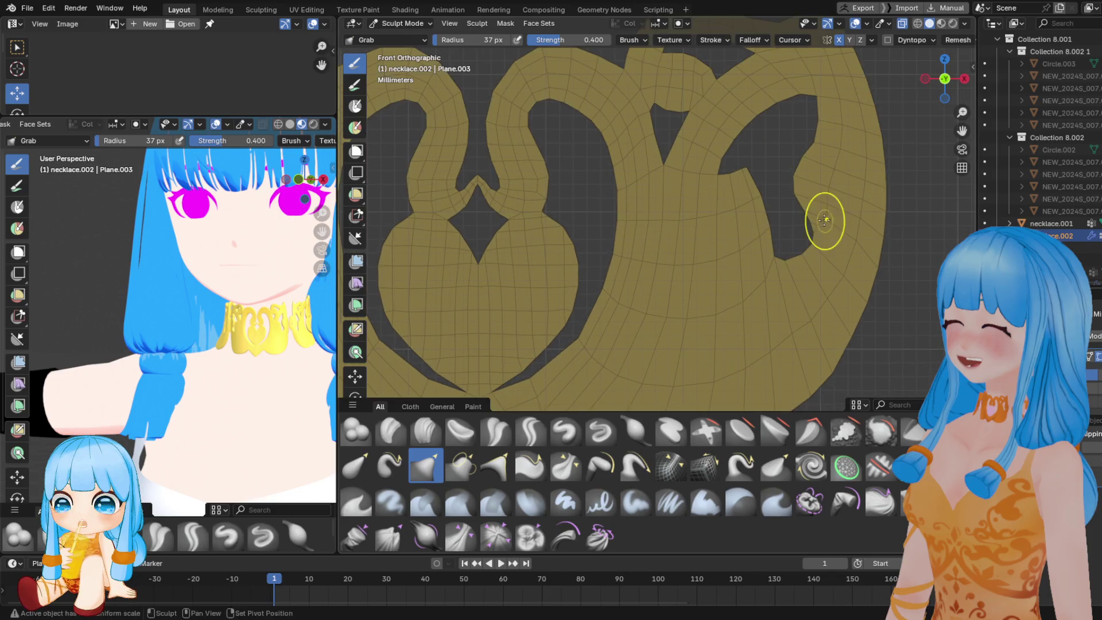
pyautogui.scroll(-2, 828, 214)
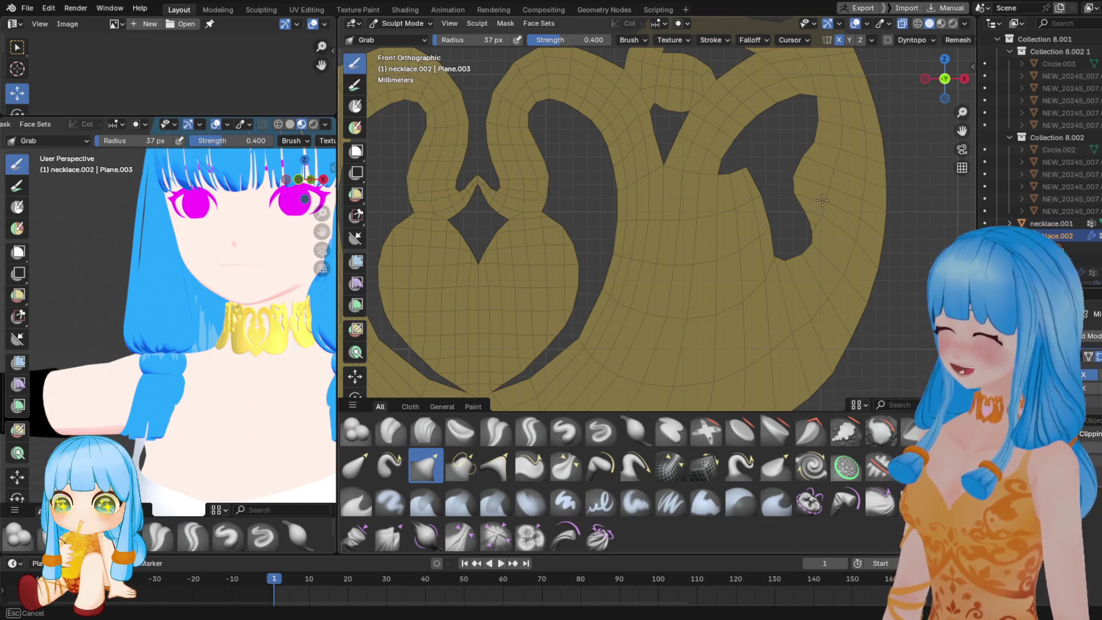
pyautogui.press('Tab')
pyautogui.scroll(5, 848, 199)
# Switch to vertex select mode and merge the inner-notch vertices at the last one
pyautogui.scroll(-2, 848, 199)
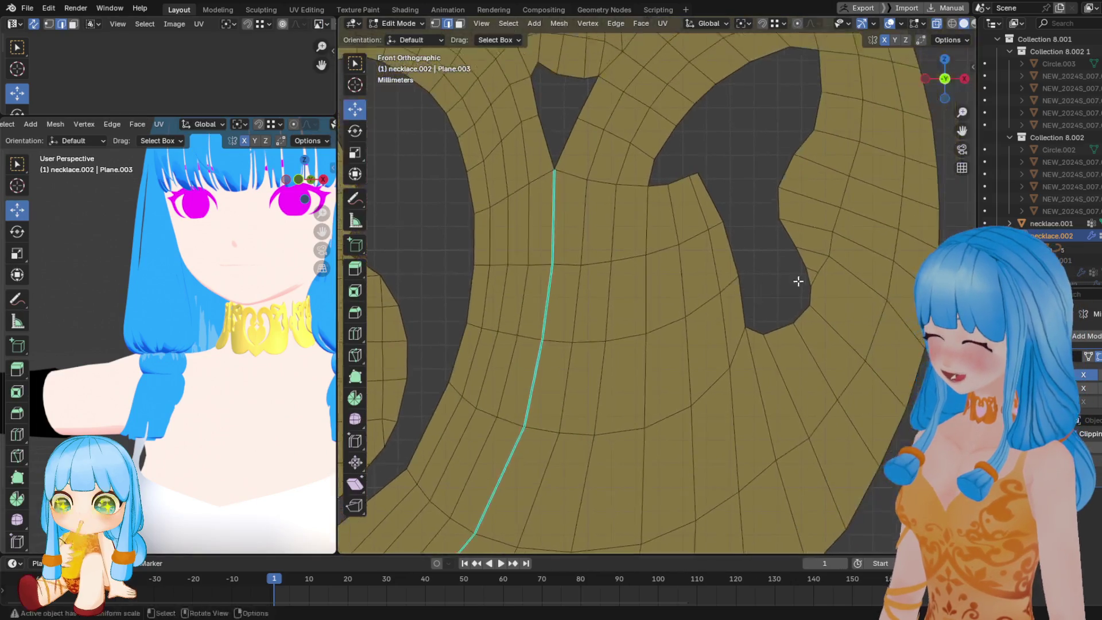
pyautogui.press('q')
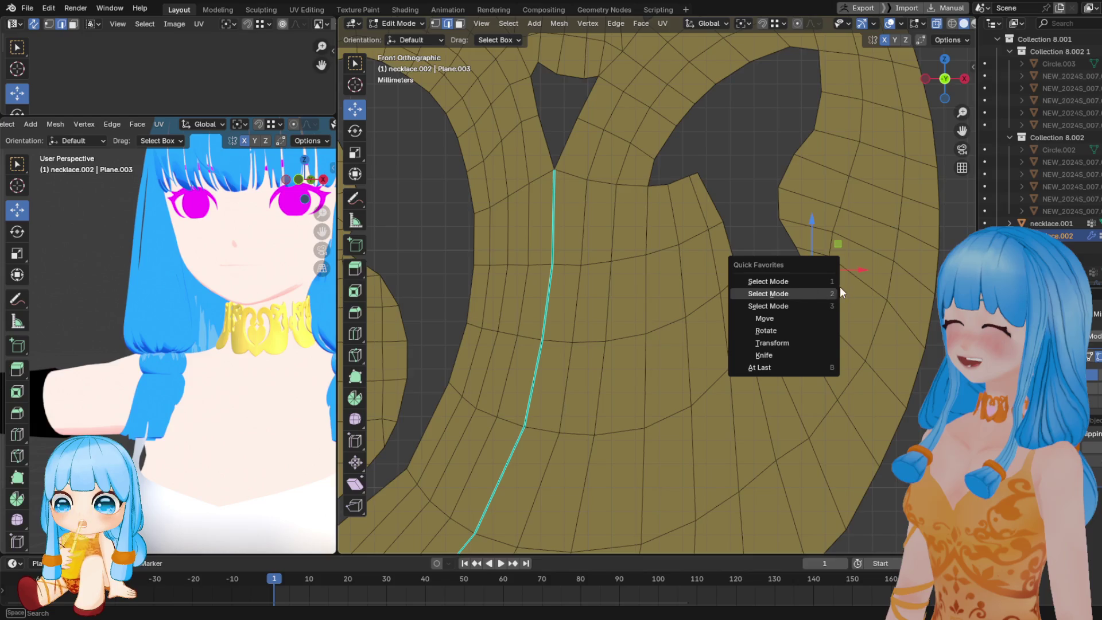
pyautogui.click(826, 282)
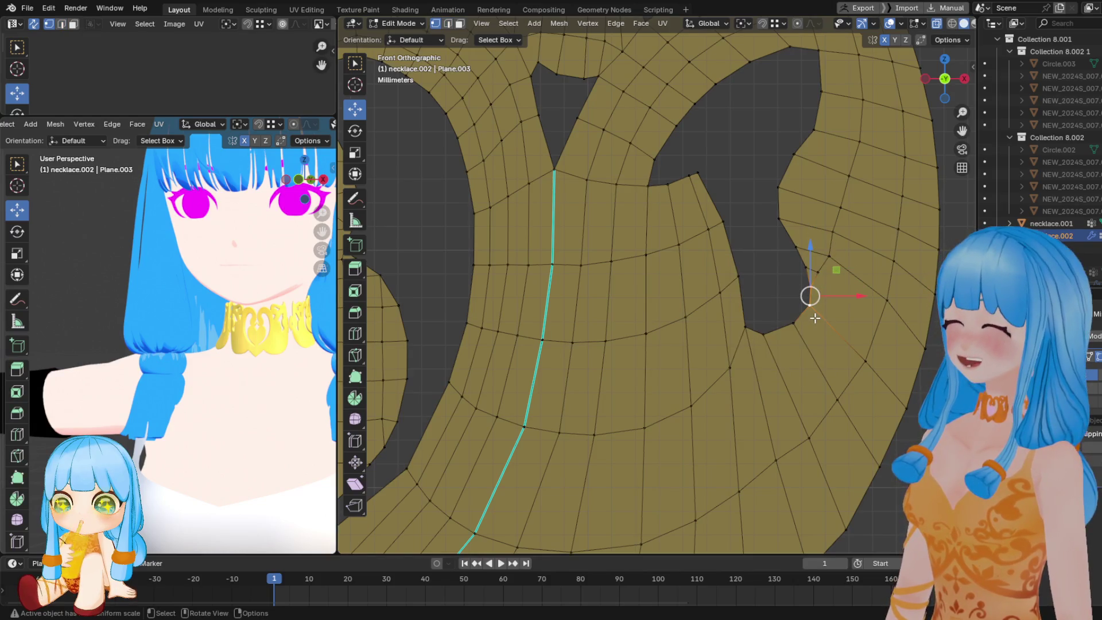
pyautogui.press('m')
pyautogui.click(809, 299)
# Nudge the merged notch vertex into place with two mirrored moves
pyautogui.press('g')
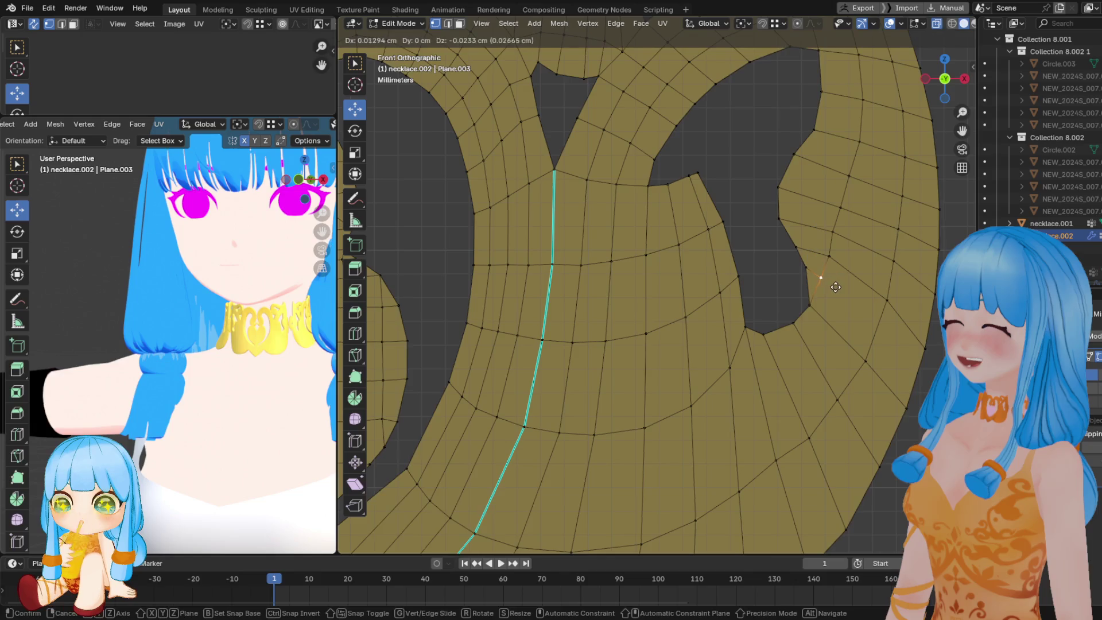
pyautogui.click(827, 280)
pyautogui.press('g')
pyautogui.click(819, 280)
pyautogui.scroll(-4, 743, 276)
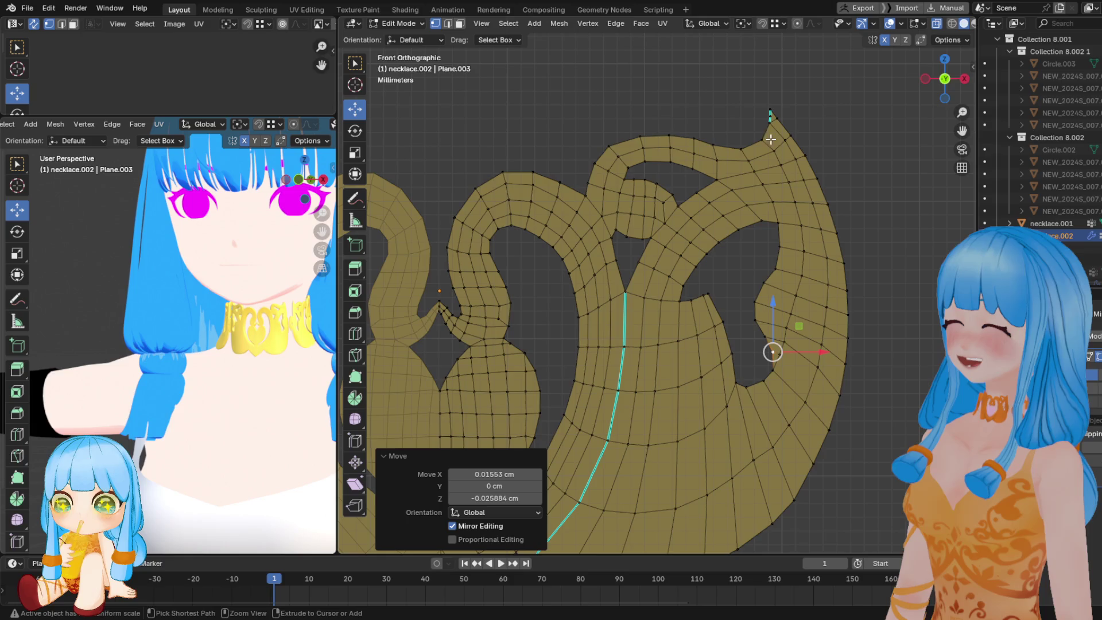
# Save NEW_2024_01.blend and put the pendant back in Sculpt Mode
pyautogui.hotkey('ctrl', 's')
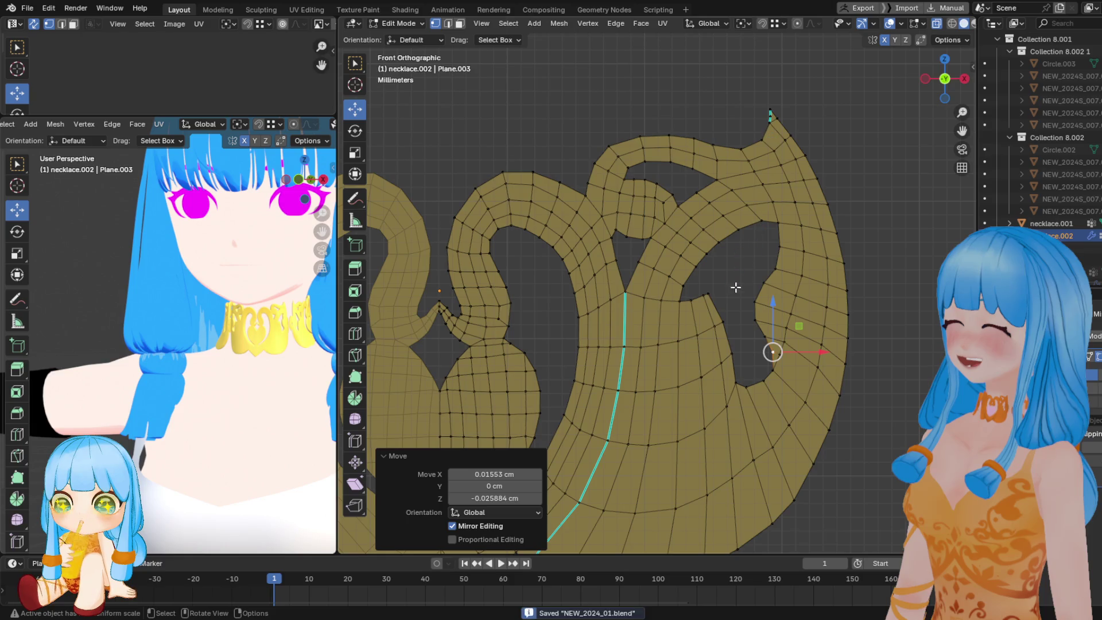
pyautogui.scroll(-5, 687, 337)
pyautogui.hotkey('ctrl', 'Tab')
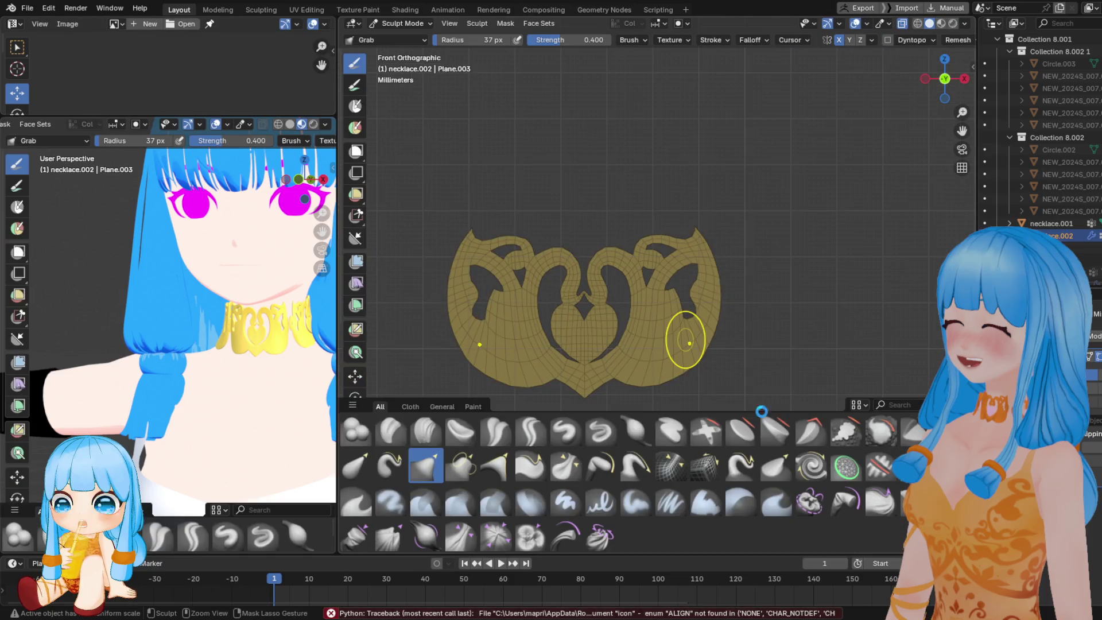
# Save NEW_2024_01.blend with the pendant still in Sculpt Mode
pyautogui.hotkey('ctrl', 's')
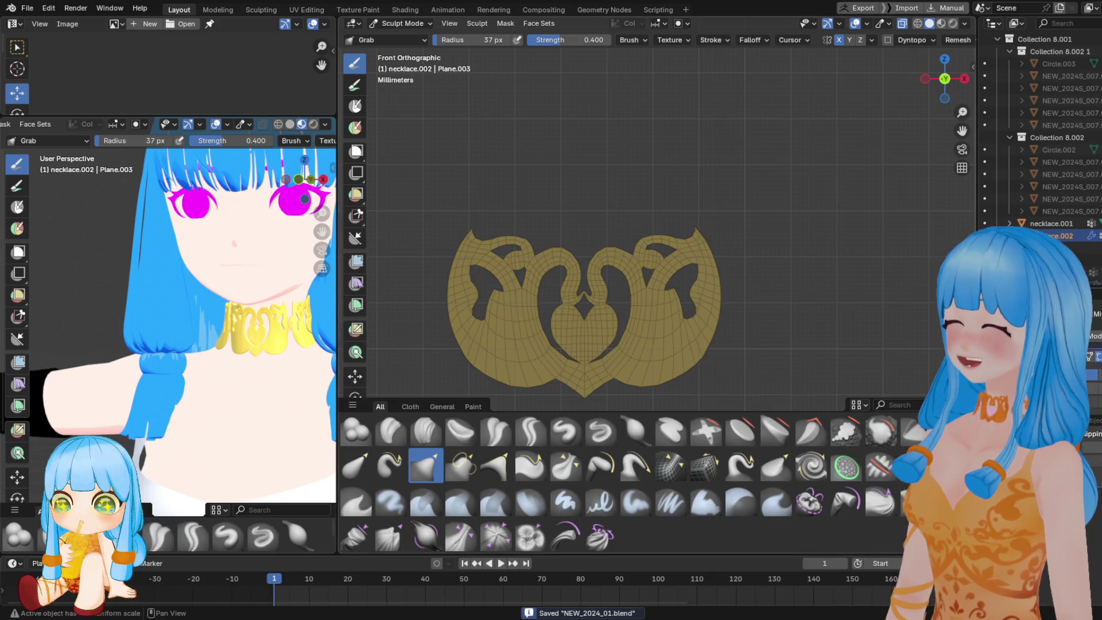